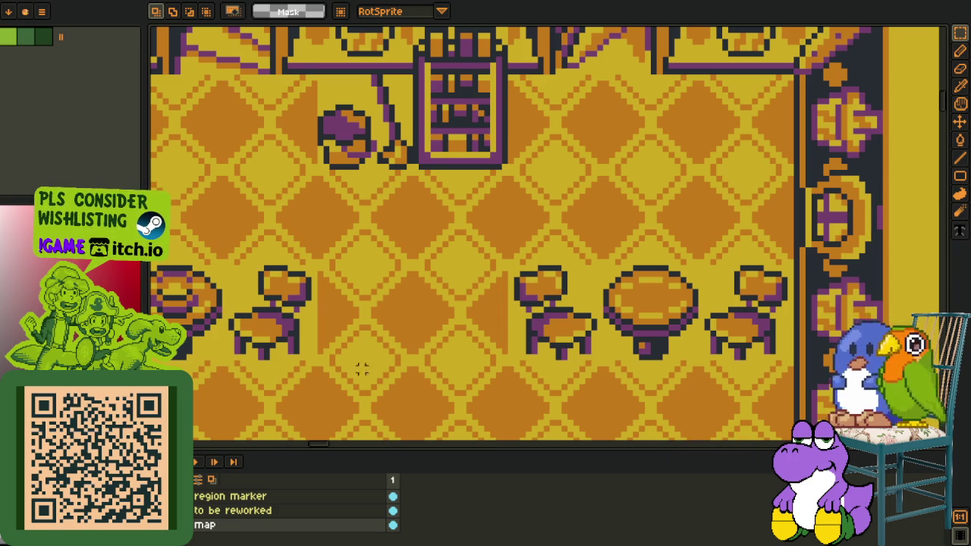
# Step: Zoom out, hide the timeline, and pan to the art sheet's top-left corner
pyautogui.press('-')
pyautogui.press('-')
pyautogui.press('-')
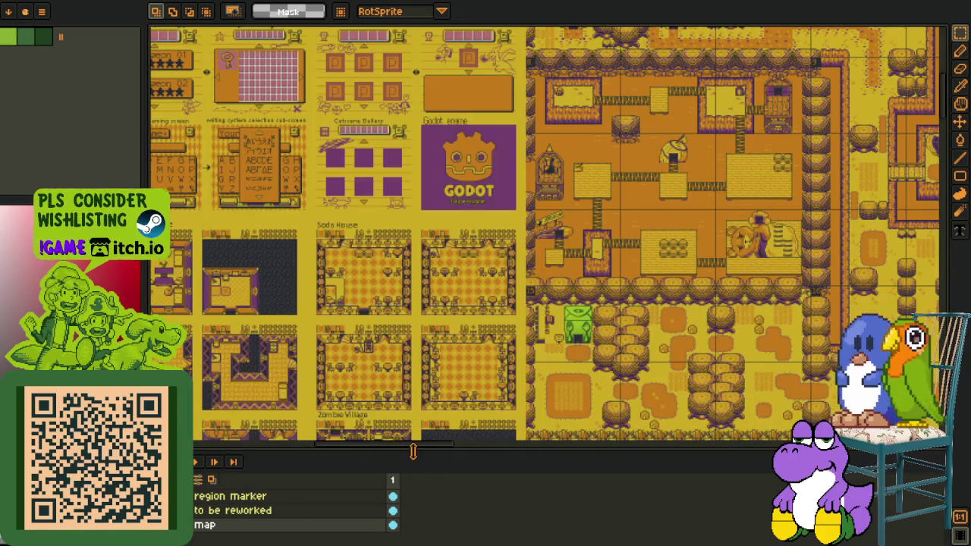
pyautogui.press('Tab')
pyautogui.moveTo(435, 424)
pyautogui.mouseDown()
pyautogui.moveTo(483, 450)
pyautogui.moveTo(659, 495)
pyautogui.mouseUp()
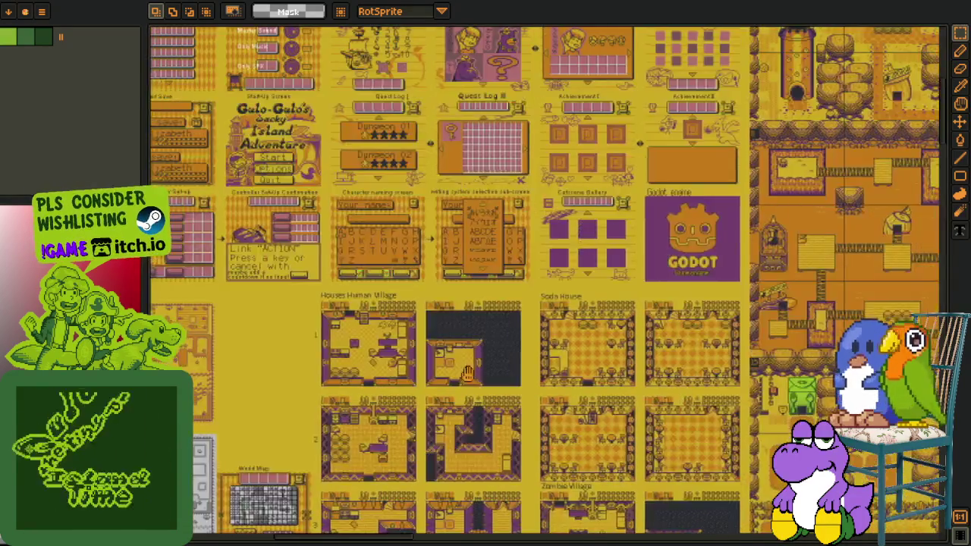
pyautogui.moveTo(455, 341); pyautogui.dragTo(563, 418)
pyautogui.moveTo(342, 303)
pyautogui.mouseDown()
pyautogui.moveTo(460, 386)
pyautogui.moveTo(439, 379)
pyautogui.mouseUp()
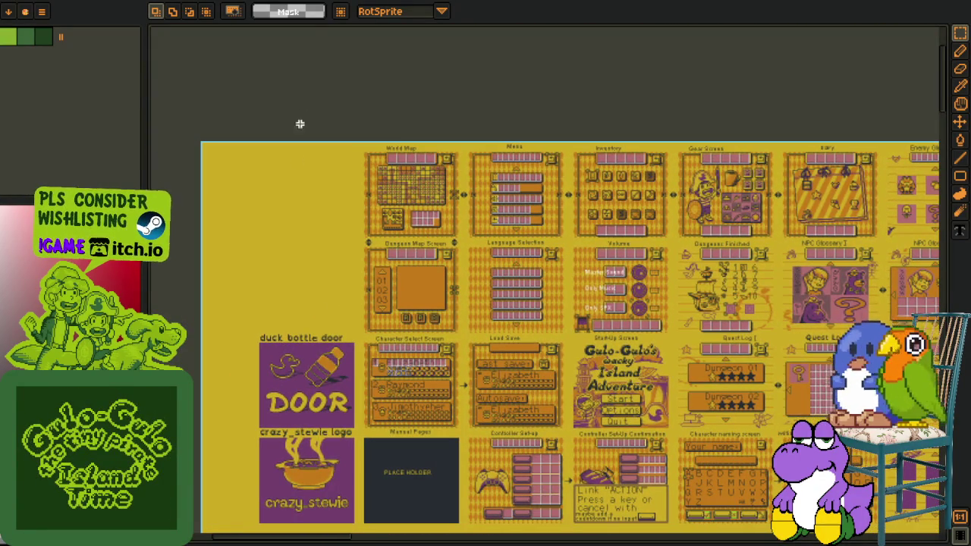
# Step: Scroll across the sheet and center the village houses, tower and central well
pyautogui.hscroll(5, 496, 360)
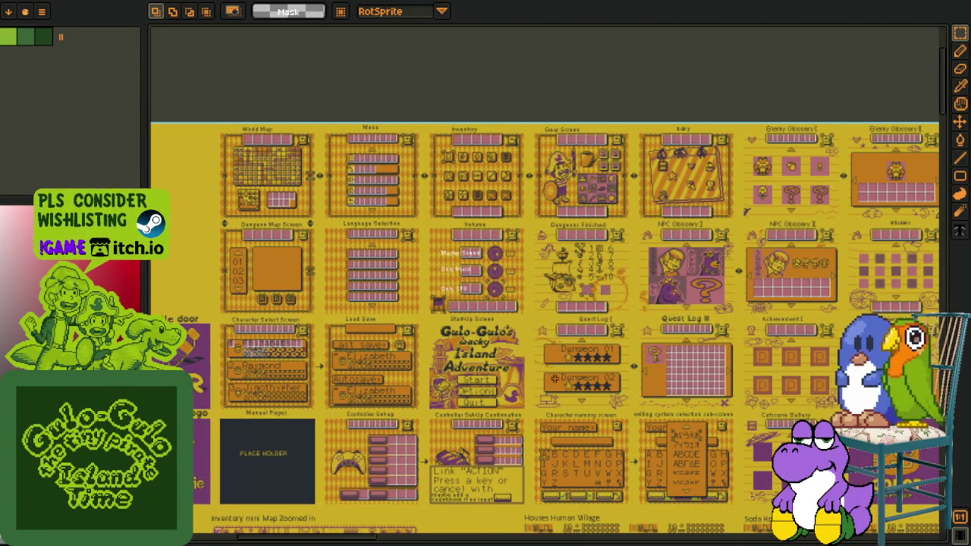
pyautogui.hscroll(5, 555, 377)
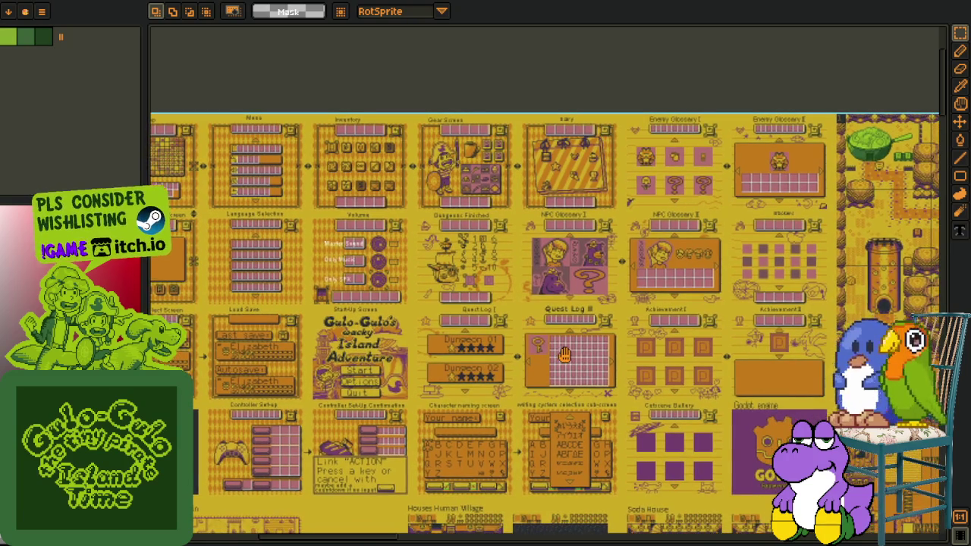
pyautogui.hscroll(5, 564, 355)
pyautogui.hscroll(5, 565, 349)
pyautogui.hscroll(3, 567, 343)
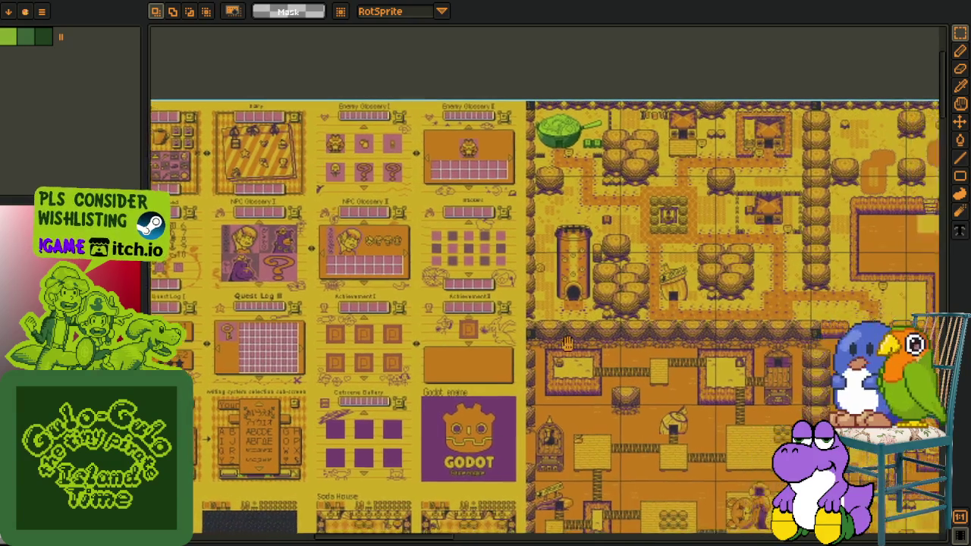
pyautogui.hscroll(5, 530, 318)
pyautogui.hscroll(4, 493, 288)
pyautogui.scroll(2, 463, 250)
pyautogui.scroll(2, 431, 218)
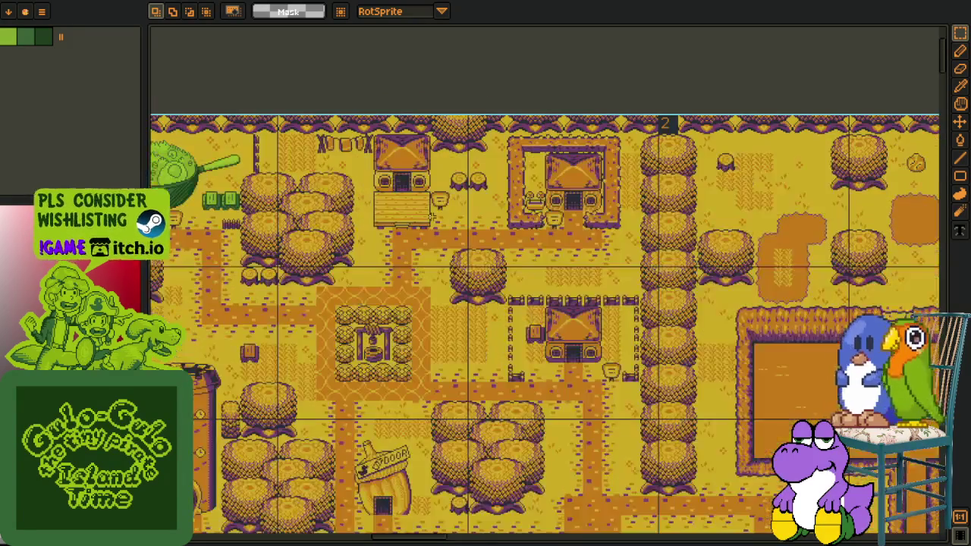
pyautogui.moveTo(429, 216); pyautogui.dragTo(540, 167)
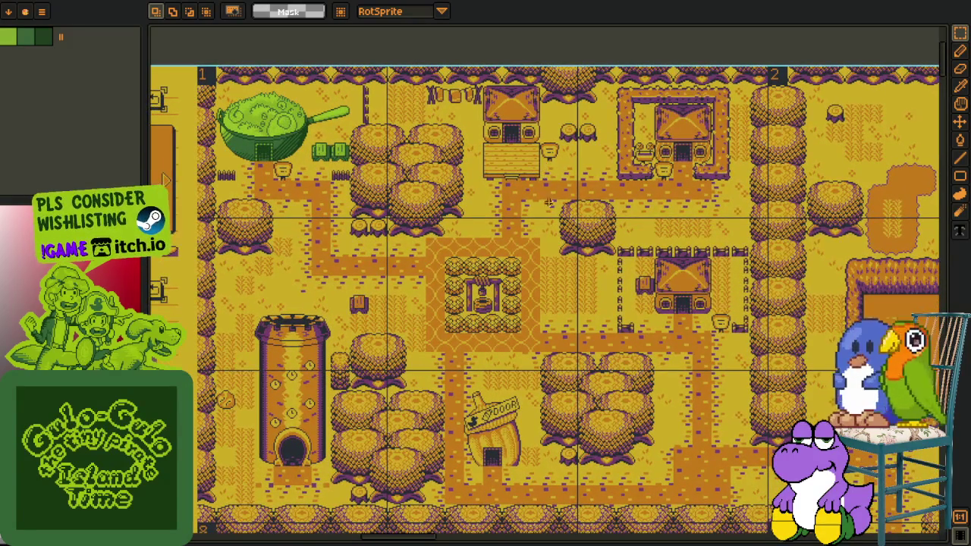
pyautogui.scroll(-1, 531, 239)
pyautogui.moveTo(511, 276); pyautogui.dragTo(509, 274)
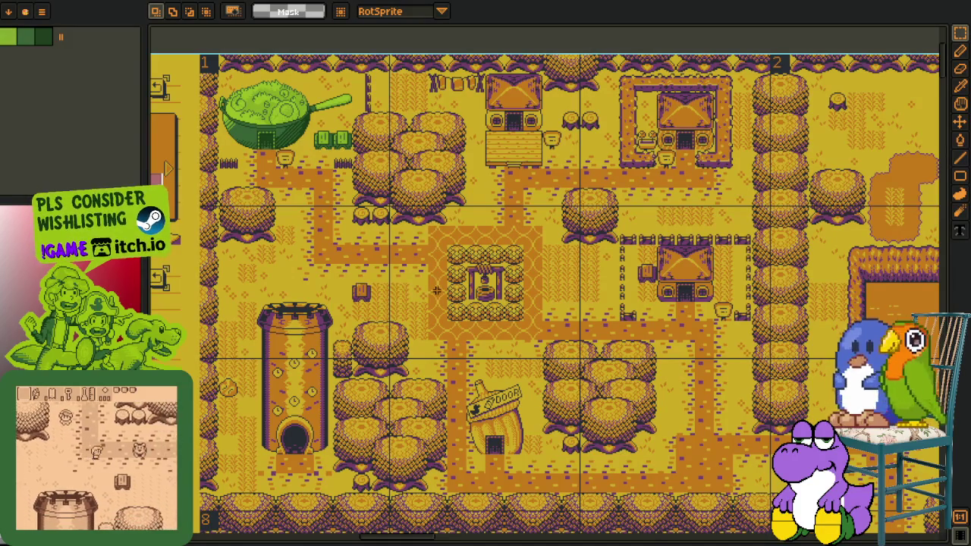
pyautogui.scroll(-1, 521, 258)
pyautogui.scroll(-2, 521, 258)
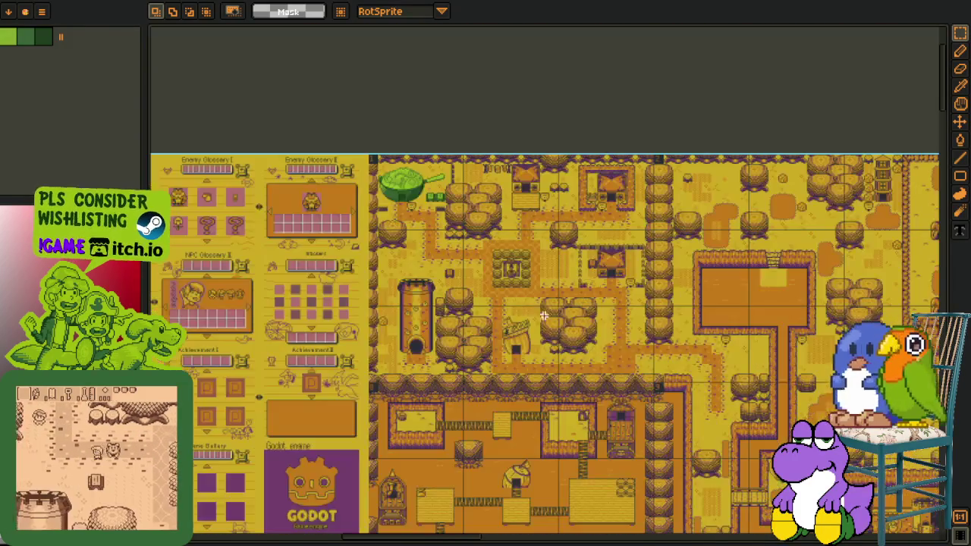
pyautogui.scroll(3, 662, 374)
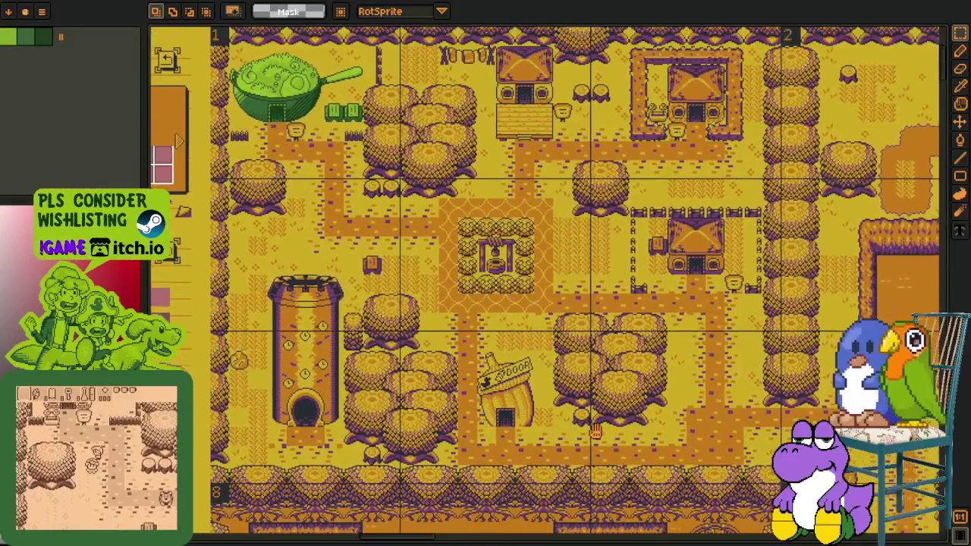
pyautogui.moveTo(595, 430); pyautogui.dragTo(589, 448)
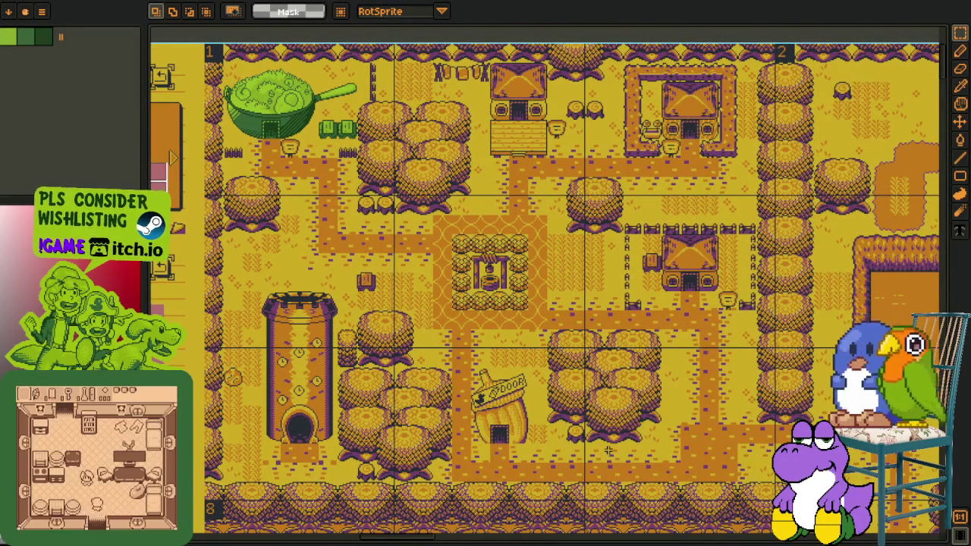
pyautogui.scroll(-2, 608, 450)
pyautogui.scroll(2, 630, 443)
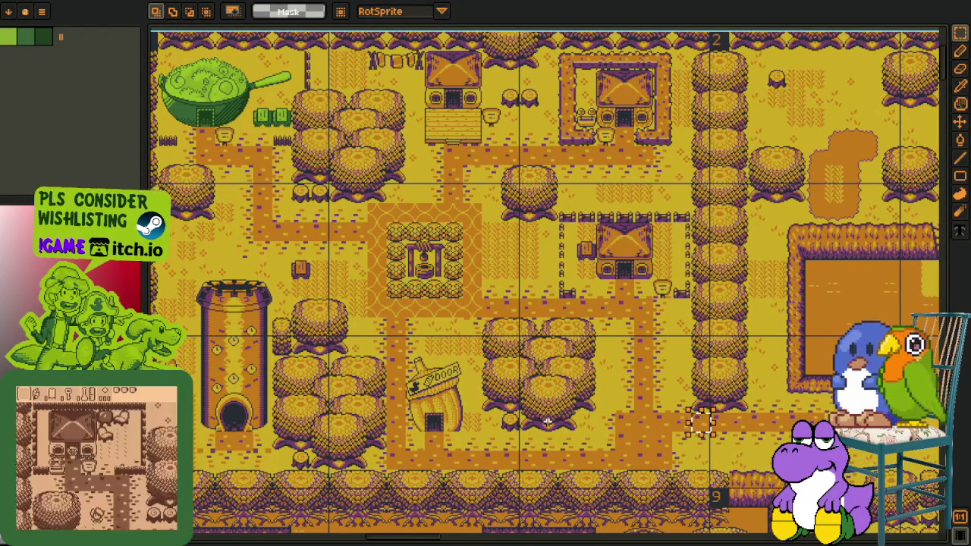
pyautogui.scroll(-2, 542, 413)
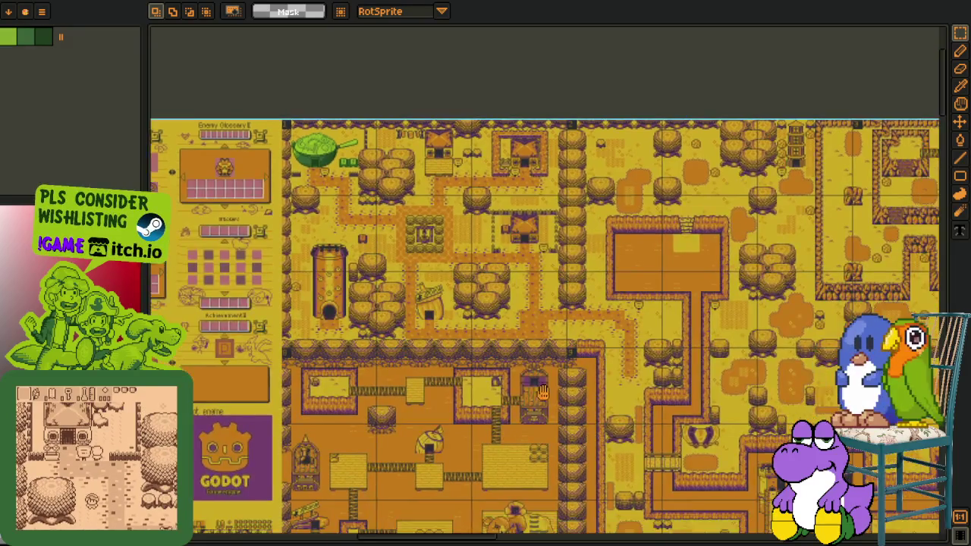
pyautogui.moveTo(536, 368); pyautogui.dragTo(270, 65)
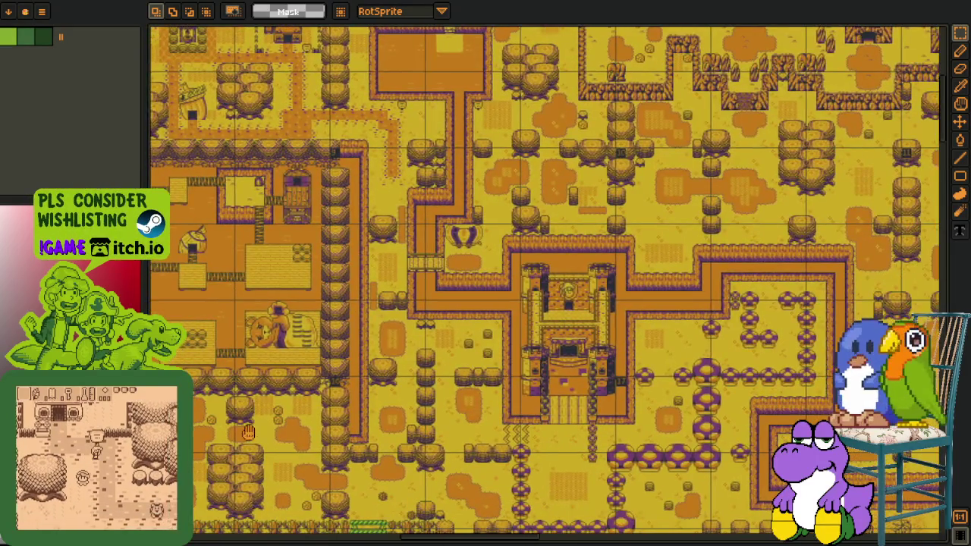
pyautogui.moveTo(189, 413); pyautogui.dragTo(371, 474)
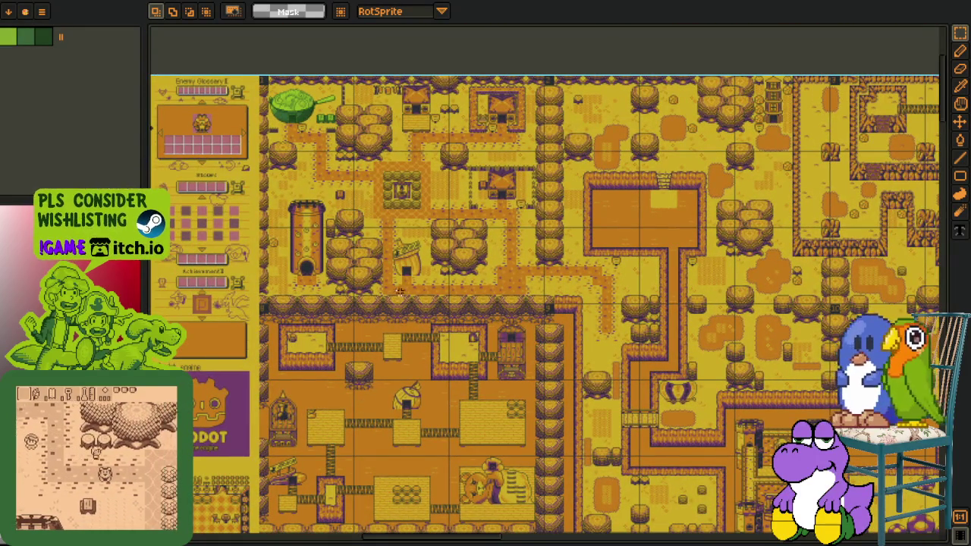
pyautogui.scroll(2, 356, 190)
pyautogui.moveTo(408, 290); pyautogui.dragTo(414, 353)
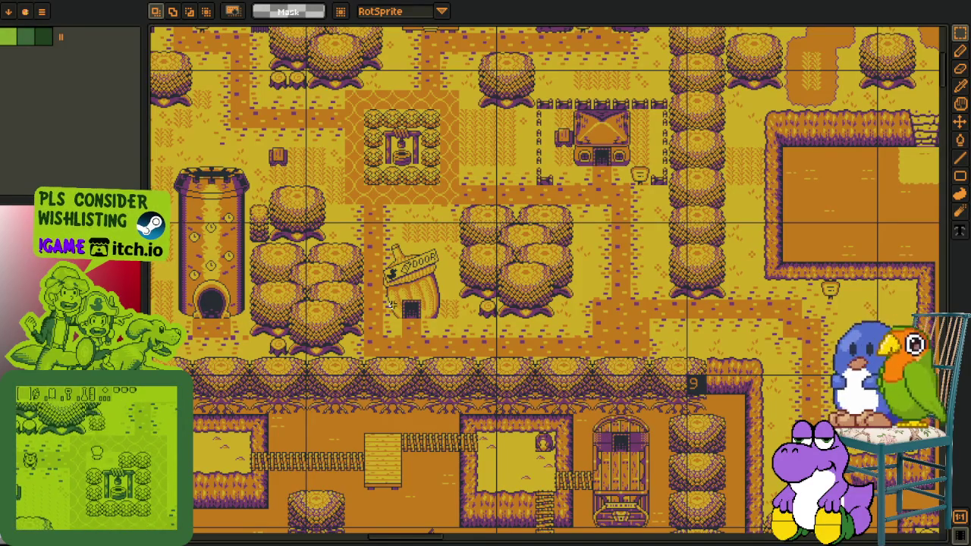
pyautogui.moveTo(352, 347)
pyautogui.mouseDown()
pyautogui.moveTo(385, 338)
pyautogui.moveTo(384, 390)
pyautogui.mouseUp()
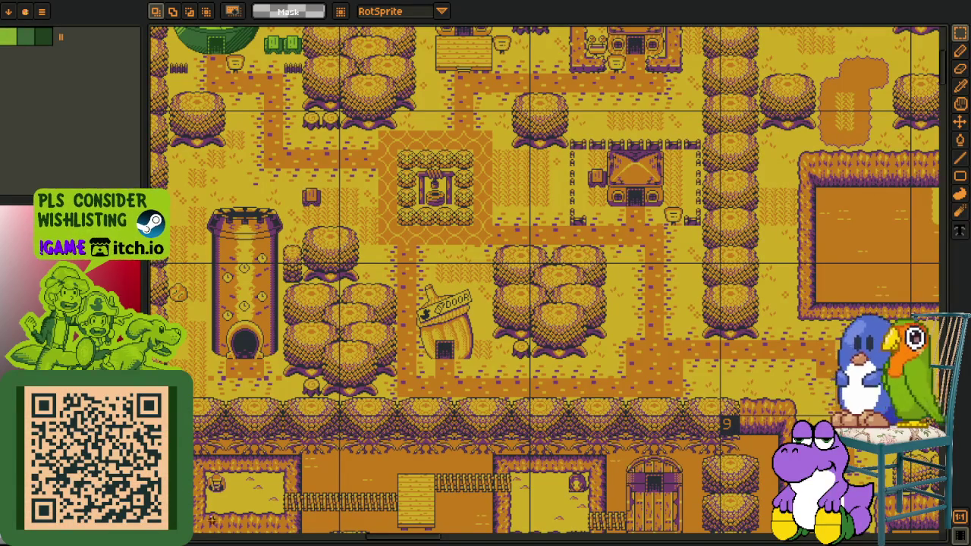
pyautogui.moveTo(614, 336); pyautogui.dragTo(448, 268)
pyautogui.scroll(-2, 530, 342)
pyautogui.scroll(2, 530, 342)
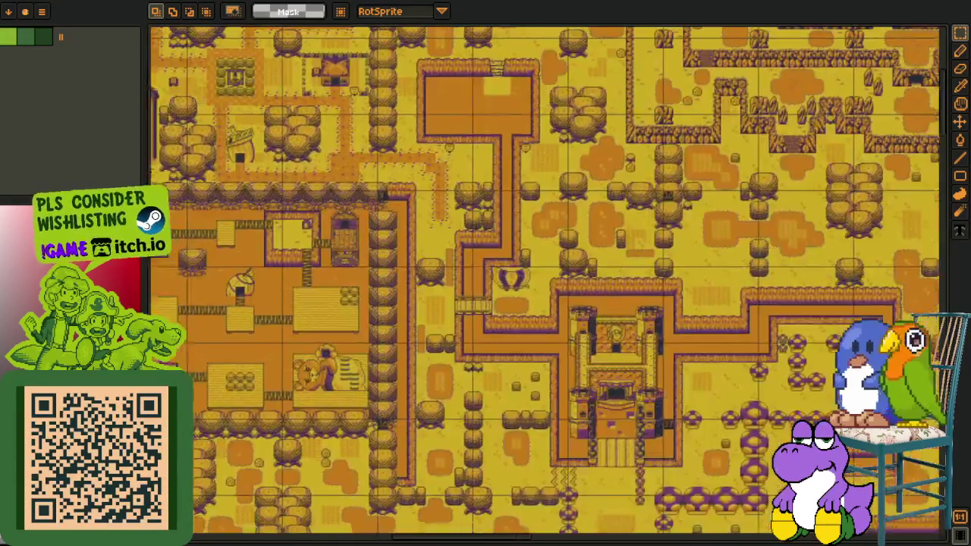
pyautogui.moveTo(455, 303)
pyautogui.mouseDown()
pyautogui.moveTo(530, 342)
pyautogui.moveTo(466, 254)
pyautogui.mouseUp()
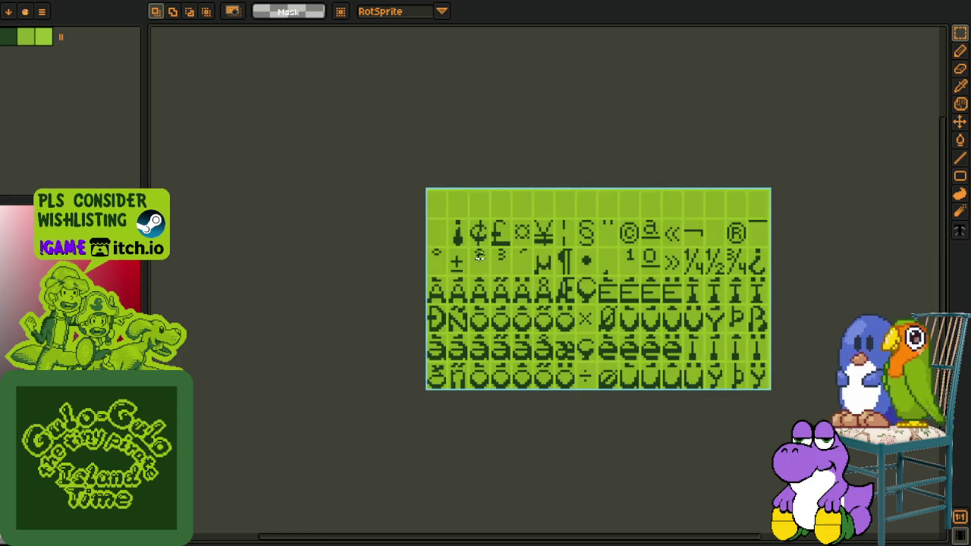
pyautogui.click(381, 2)
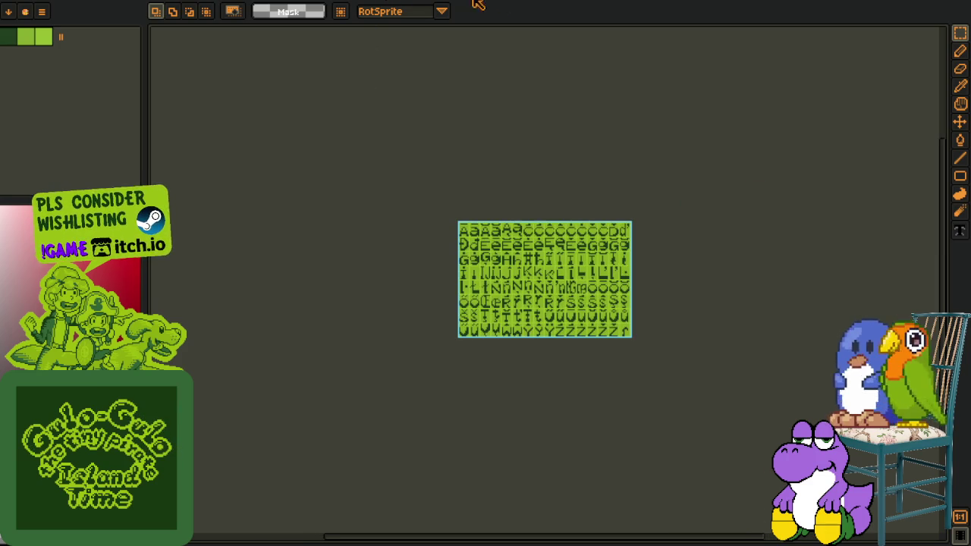
pyautogui.click(513, 3)
pyautogui.click(599, 2)
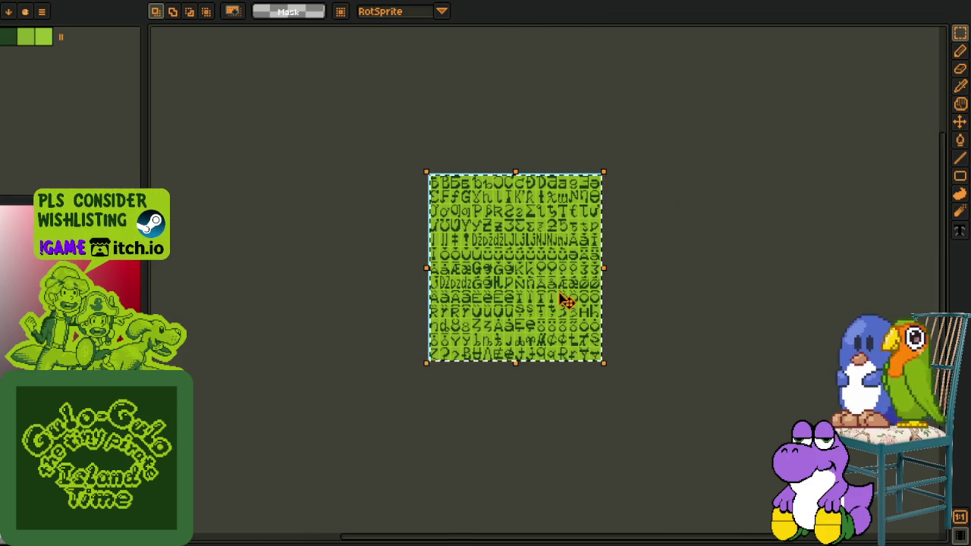
pyautogui.click(341, 2)
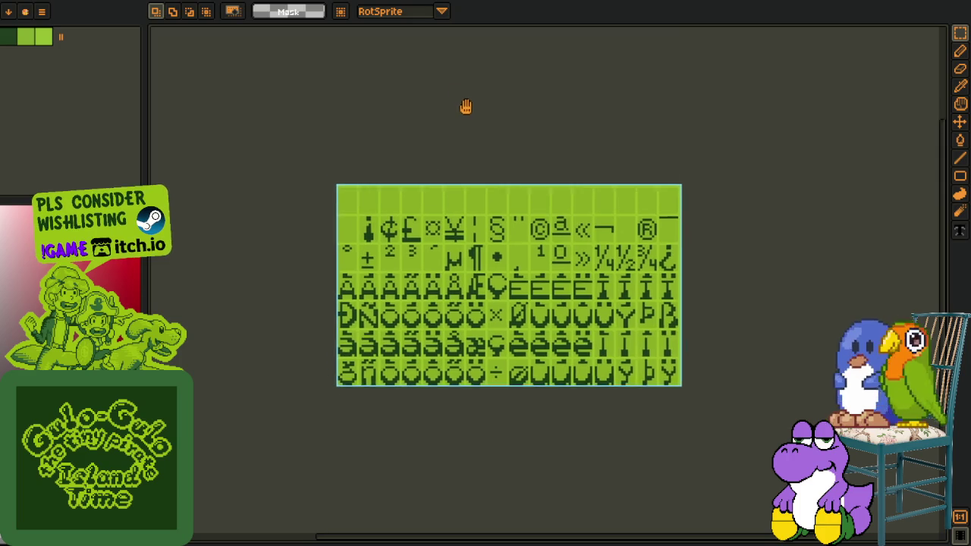
pyautogui.moveTo(443, 122); pyautogui.dragTo(481, 141)
pyautogui.hscroll(1, 400, 144)
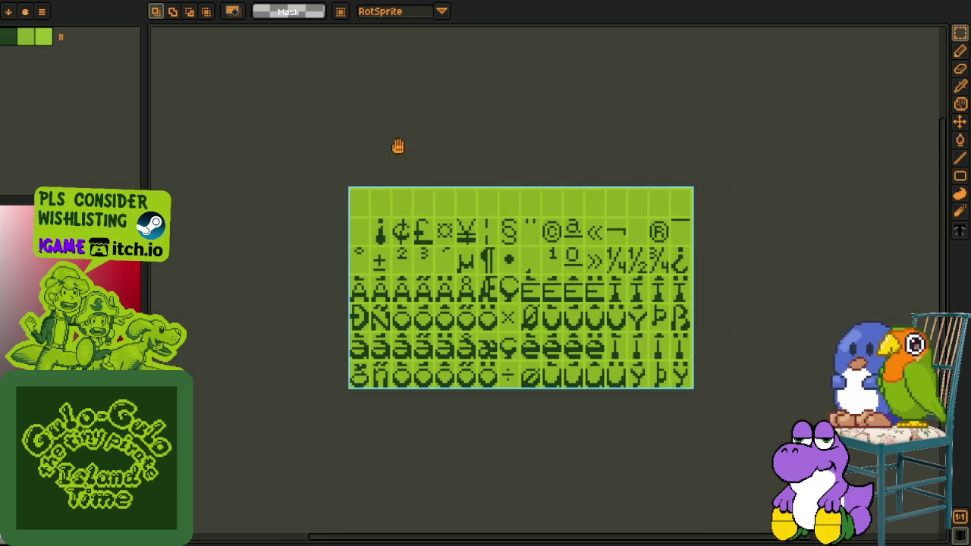
pyautogui.click(354, 3)
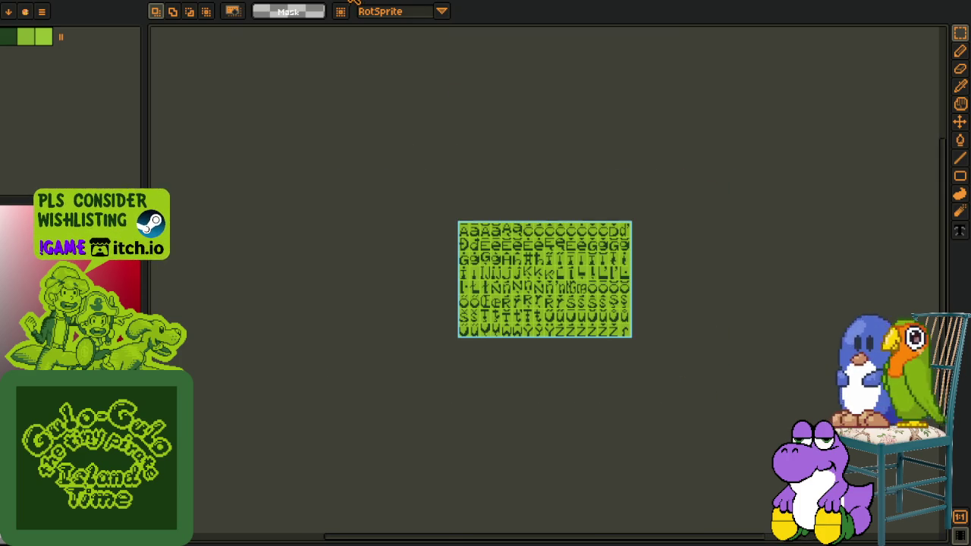
pyautogui.hotkey('ctrl', 'Tab')
pyautogui.hotkey('ctrl', 'Tab')
pyautogui.hotkey('ctrl', 'Tab')
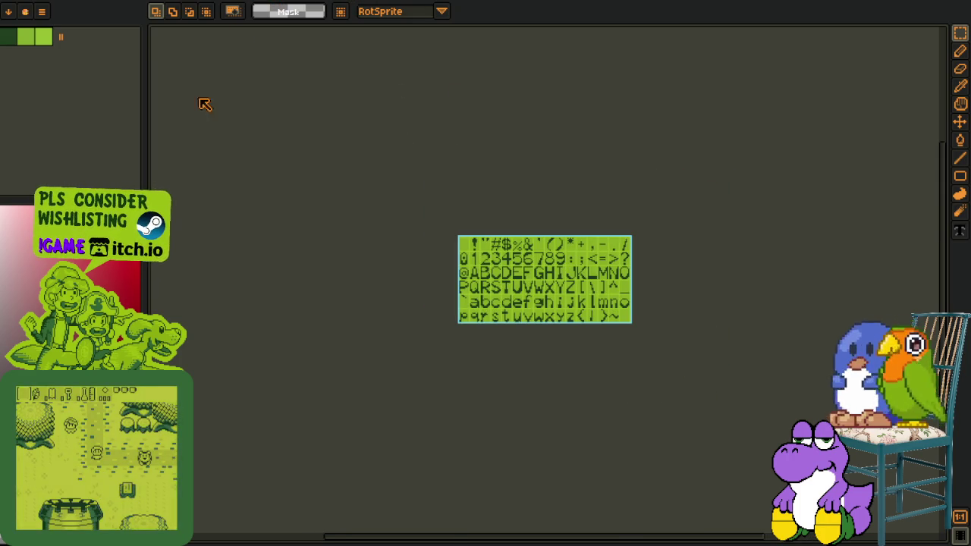
pyautogui.hotkey('ctrl', 'Tab')
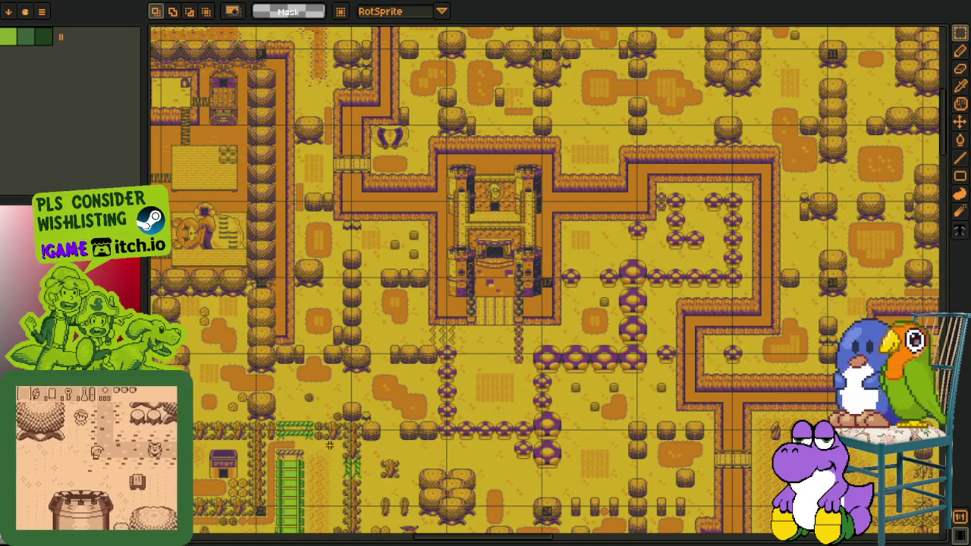
# Step: Zoom and pan across the UI screens sheet into the Load Save screen
pyautogui.scroll(-3, 342, 422)
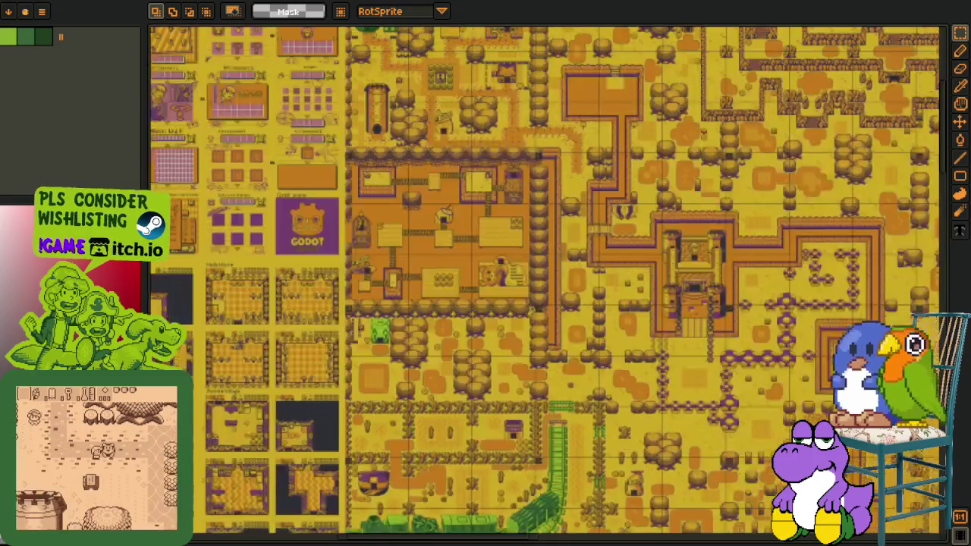
pyautogui.scroll(3, 341, 422)
pyautogui.scroll(-2, 337, 309)
pyautogui.scroll(3, 337, 309)
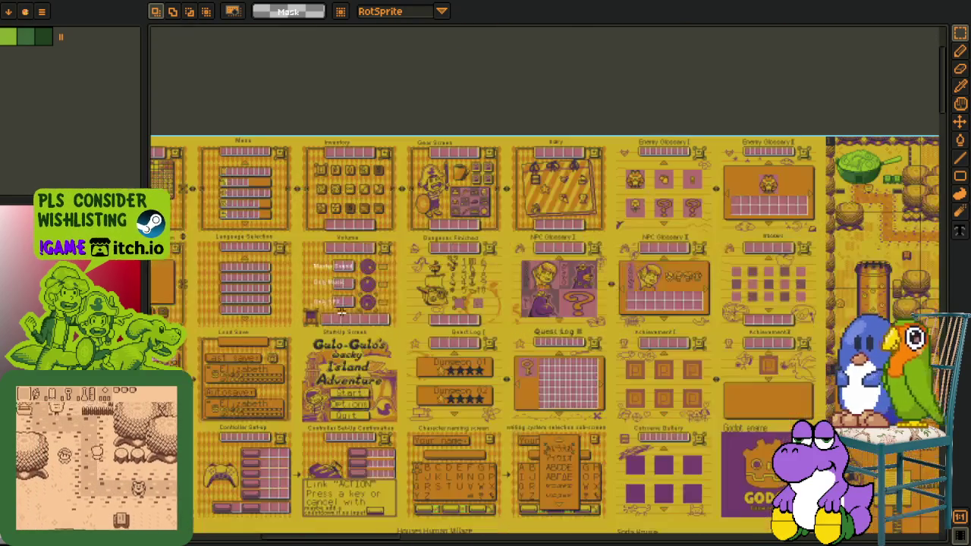
pyautogui.moveTo(337, 309); pyautogui.dragTo(446, 292)
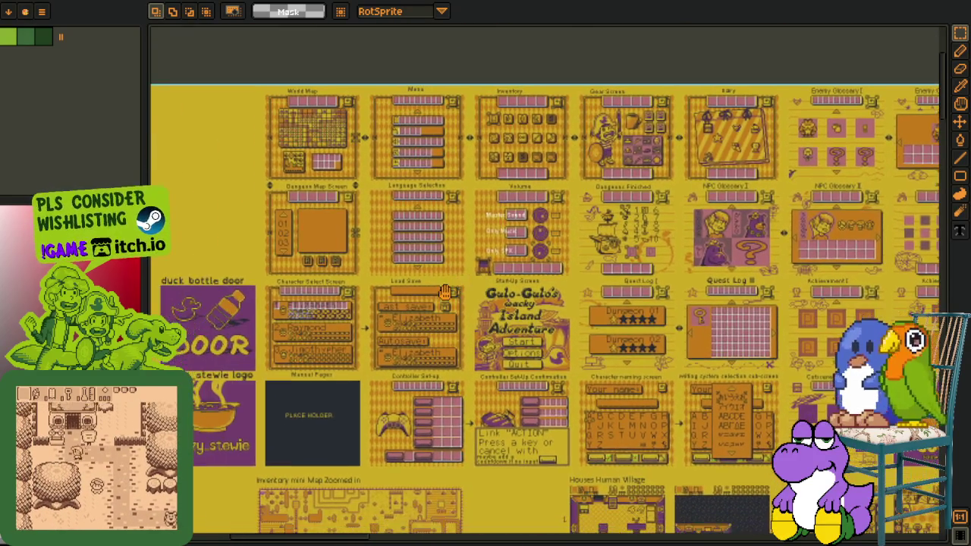
pyautogui.scroll(1, 446, 292)
pyautogui.scroll(2, 417, 334)
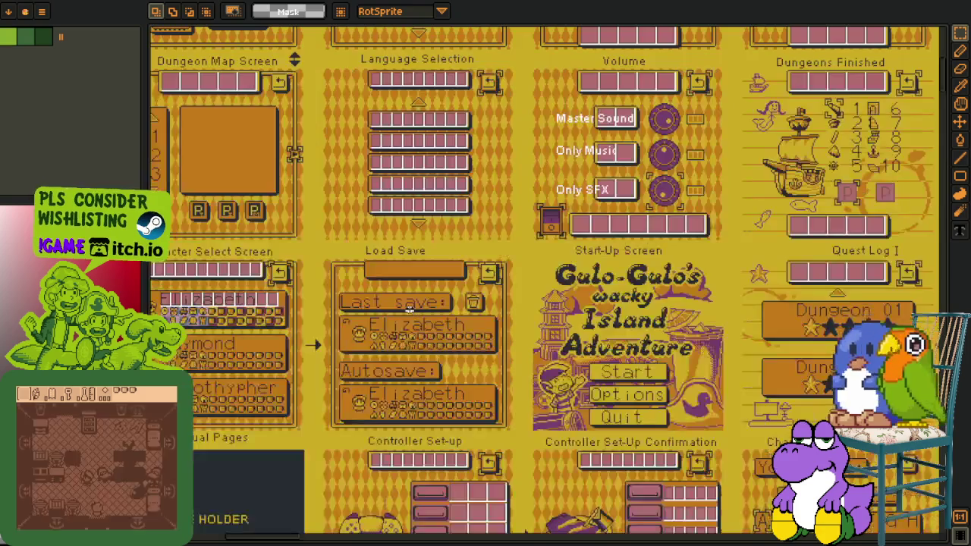
pyautogui.scroll(2, 417, 334)
pyautogui.scroll(1, 414, 342)
pyautogui.scroll(2, 334, 349)
pyautogui.scroll(1, 314, 351)
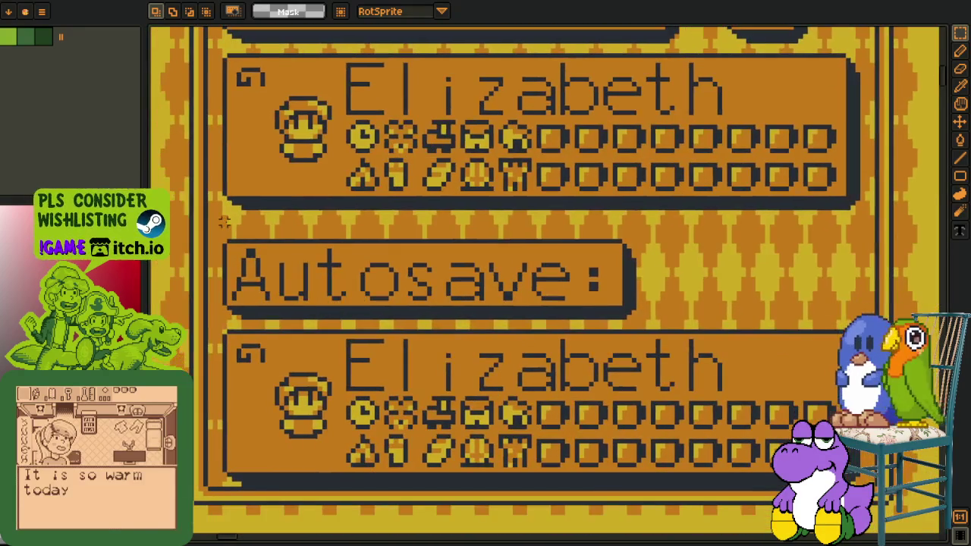
# Step: Marquee-select the Autosave label and save slots, then clear the selection
pyautogui.moveTo(224, 222)
pyautogui.mouseDown()
pyautogui.moveTo(727, 512)
pyautogui.moveTo(877, 503)
pyautogui.mouseUp()
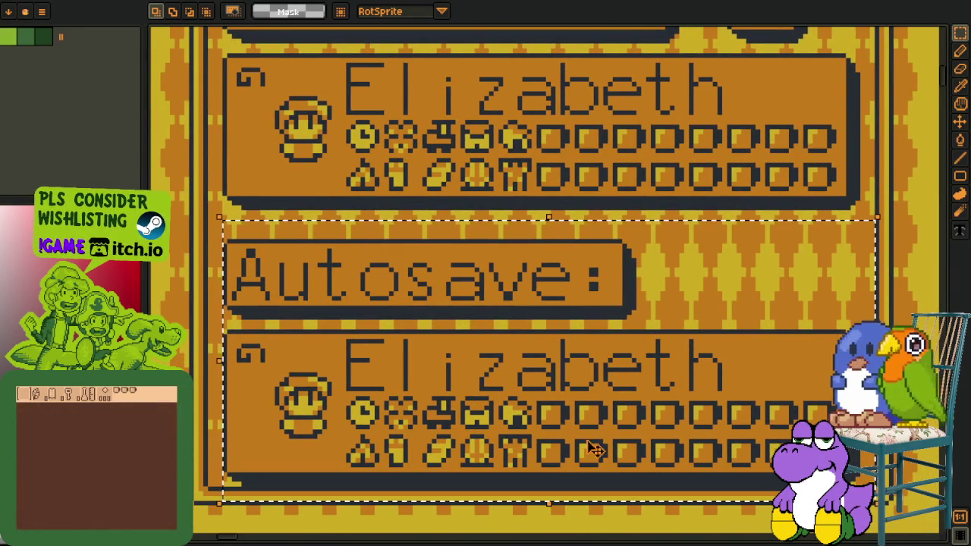
pyautogui.moveTo(559, 411); pyautogui.dragTo(559, 357)
pyautogui.click(276, 237)
pyautogui.moveTo(201, 143); pyautogui.dragTo(881, 398)
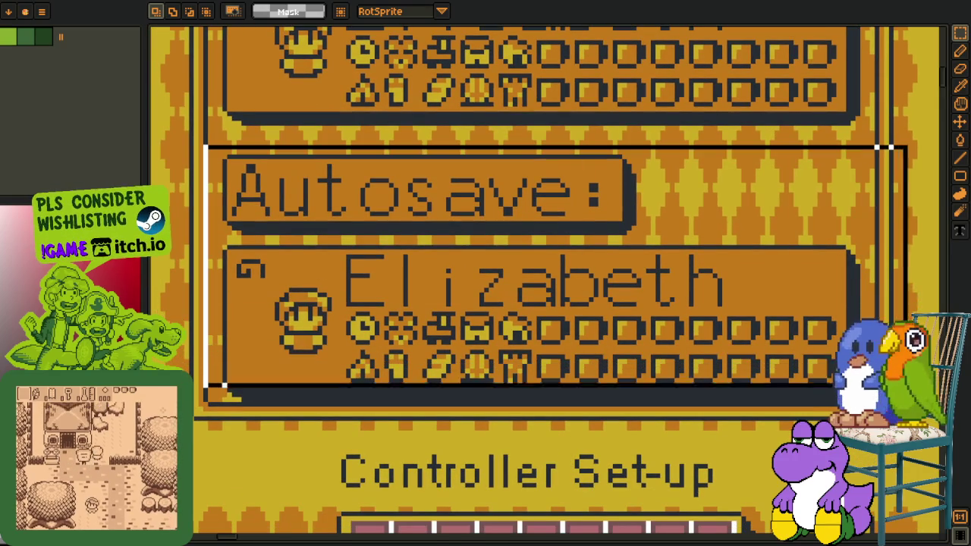
pyautogui.click(501, 485)
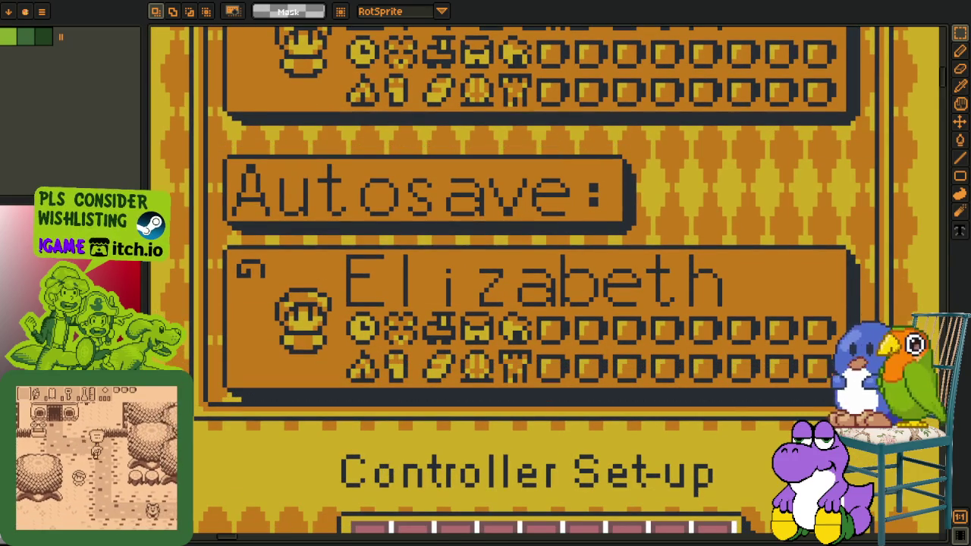